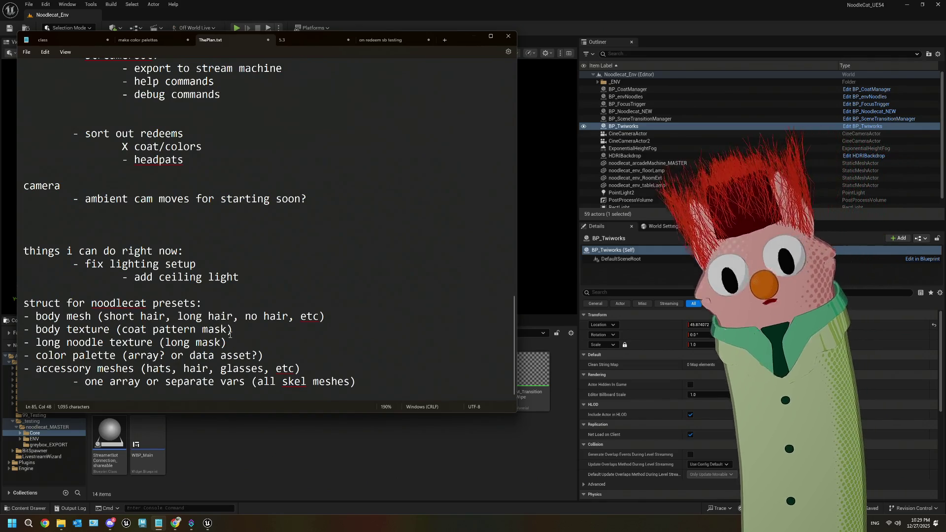
Review the help and debug commands lines in the streamerbot list of ThePlan.txt
{"action": "scroll", "coordinate": [237, 320], "scroll_direction": "up", "scroll_amount": 4}
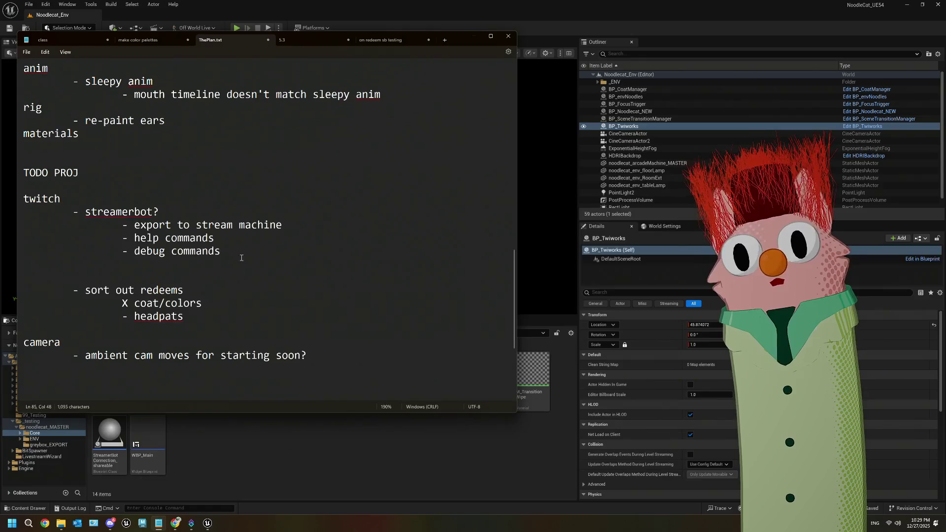
{"action": "mouse_move", "coordinate": [242, 258]}
{"action": "left_mouse_down"}
{"action": "mouse_move", "coordinate": [24, 240]}
{"action": "mouse_move", "coordinate": [24, 226]}
{"action": "left_mouse_up"}
{"action": "left_click", "coordinate": [246, 255]}
{"action": "left_click_drag", "start_coordinate": [247, 254], "coordinate": [129, 225]}
{"action": "left_click", "coordinate": [125, 224]}
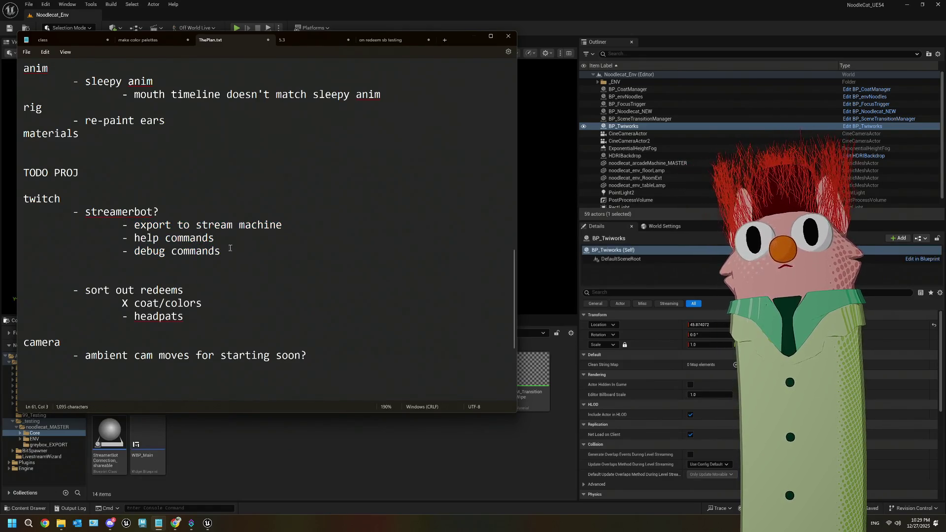
{"action": "scroll", "coordinate": [230, 247], "scroll_direction": "up", "scroll_amount": 1}
{"action": "scroll", "coordinate": [236, 252], "scroll_direction": "down", "scroll_amount": 4}
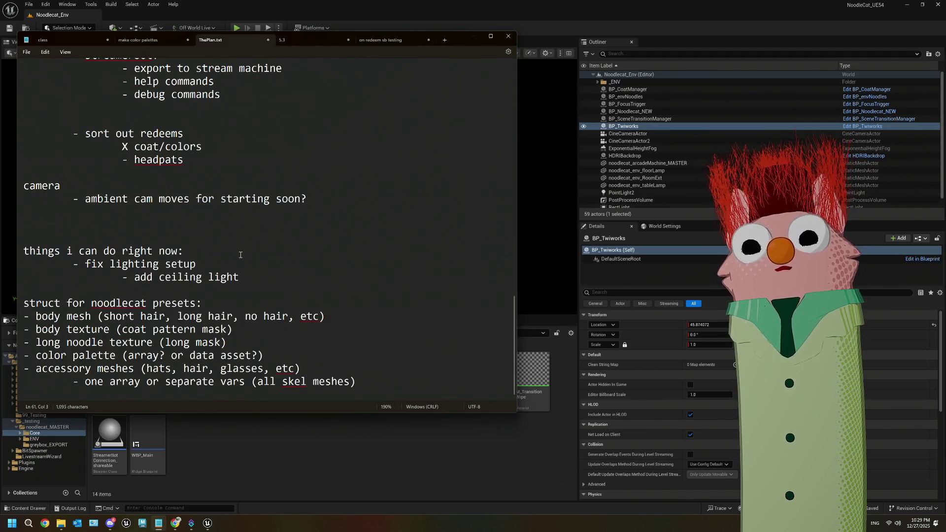
{"action": "scroll", "coordinate": [123, 201], "scroll_direction": "up", "scroll_amount": 3}
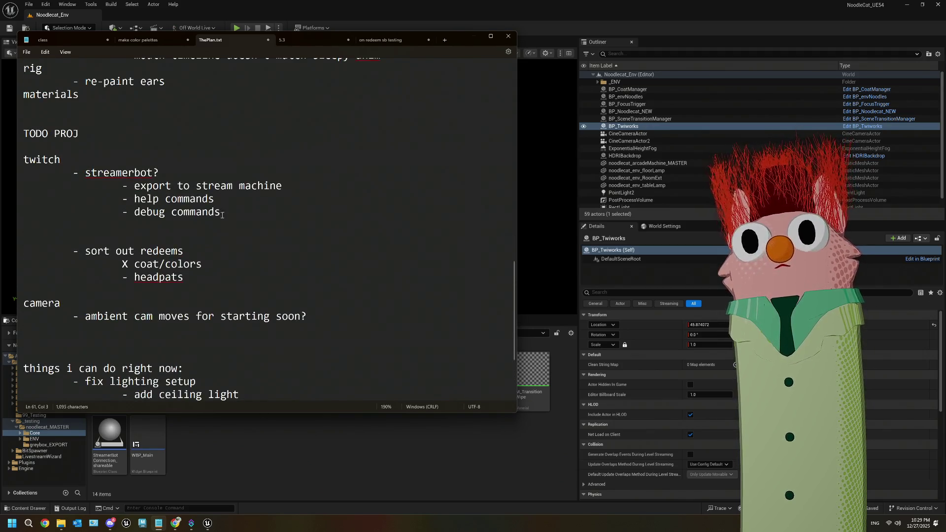
{"action": "left_click_drag", "start_coordinate": [222, 215], "coordinate": [73, 174]}
Move the cursor to the end of the last line and save ThePlan.txt with Ctrl+S
{"action": "left_click", "coordinate": [245, 211]}
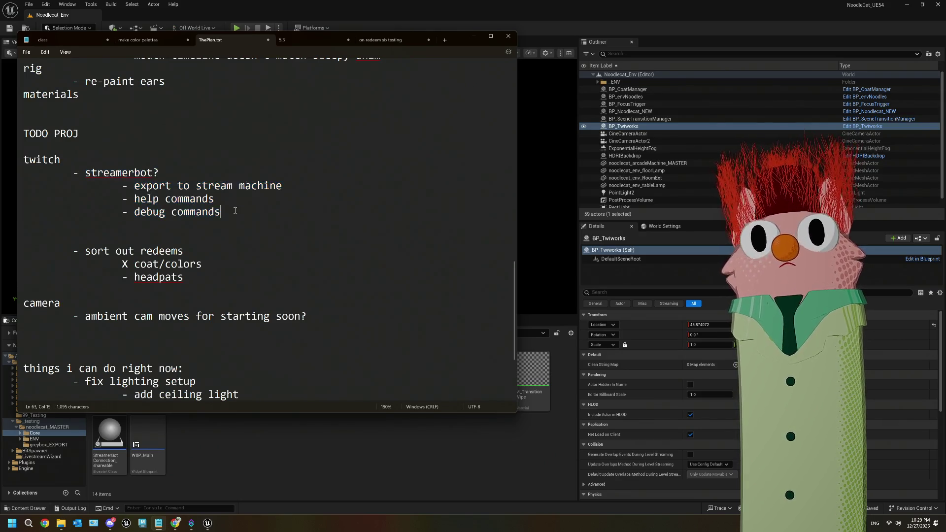
{"action": "scroll", "coordinate": [247, 231], "scroll_direction": "down", "scroll_amount": 3}
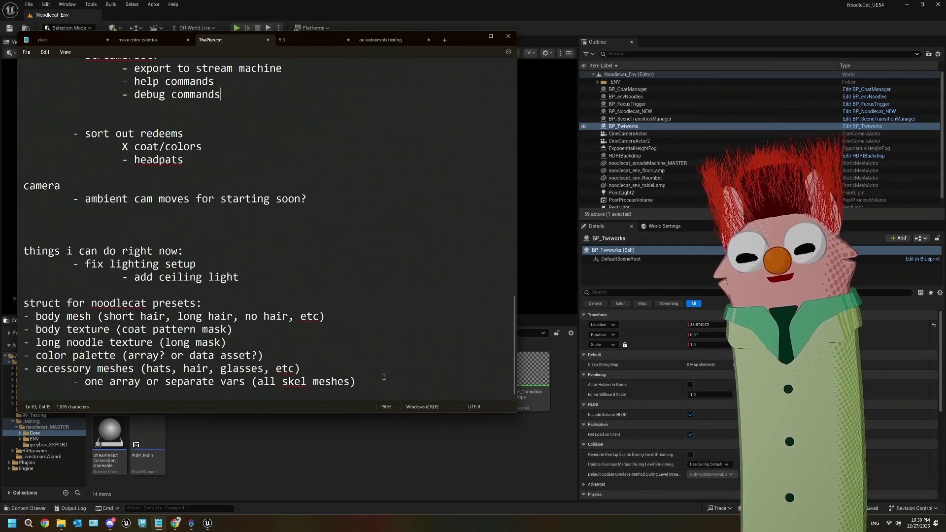
{"action": "left_click", "coordinate": [384, 377]}
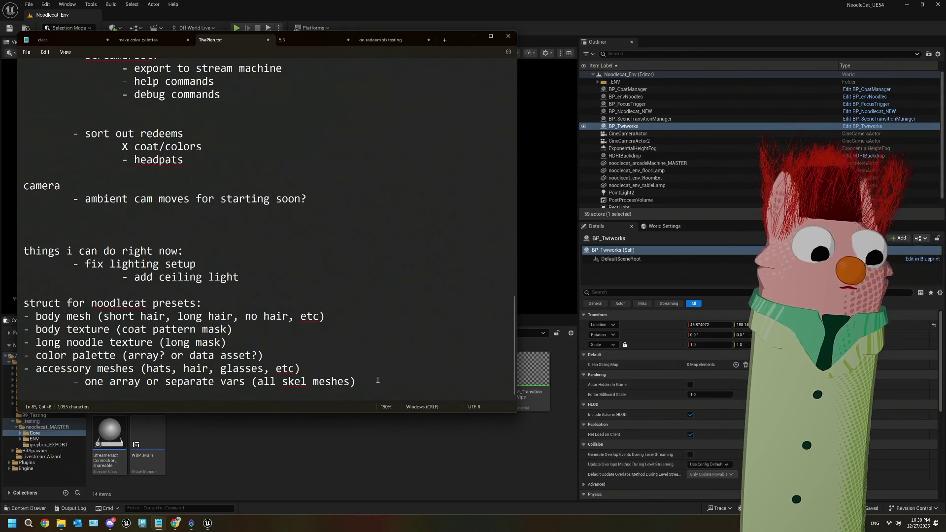
{"action": "key", "text": "ctrl+s"}
Close the 'on redeem sb testing' note without saving its changes
{"action": "left_click", "coordinate": [390, 40]}
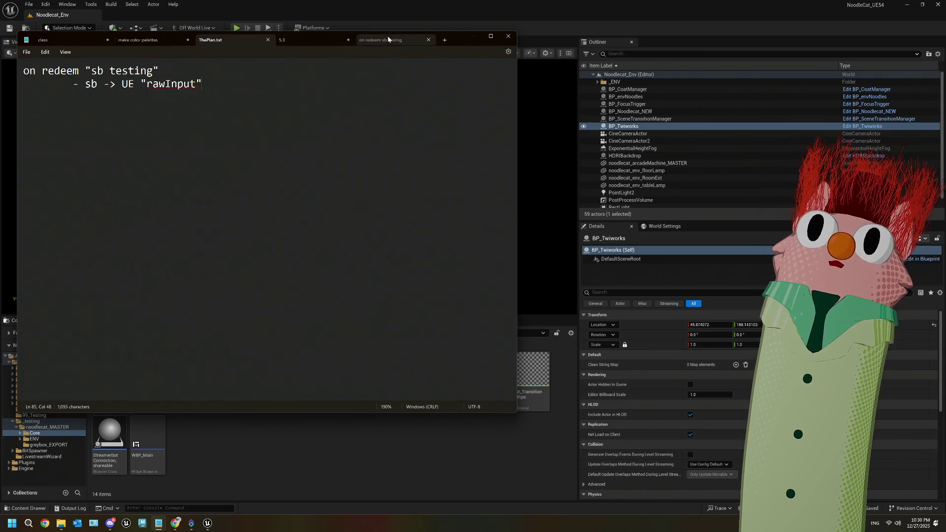
{"action": "left_click", "coordinate": [428, 39]}
{"action": "left_click", "coordinate": [276, 243]}
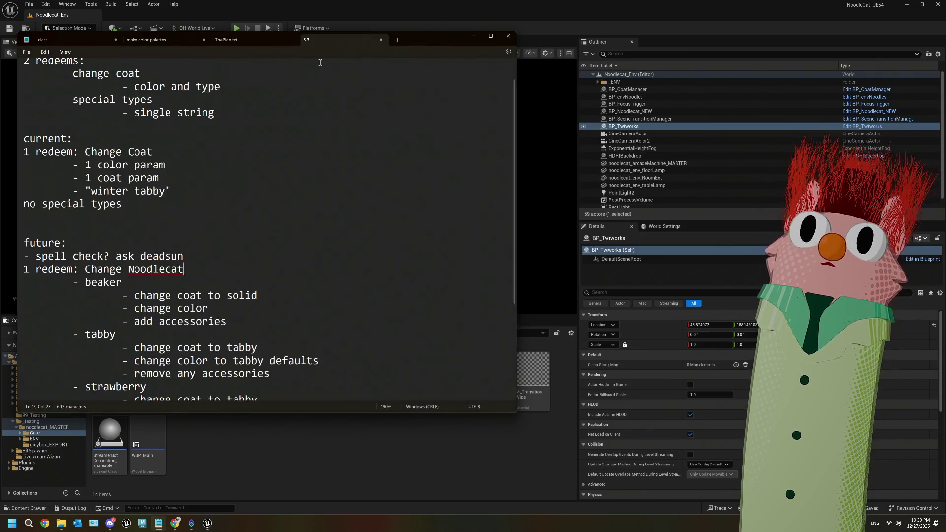
{"action": "scroll", "coordinate": [301, 241], "scroll_direction": "down", "scroll_amount": 4}
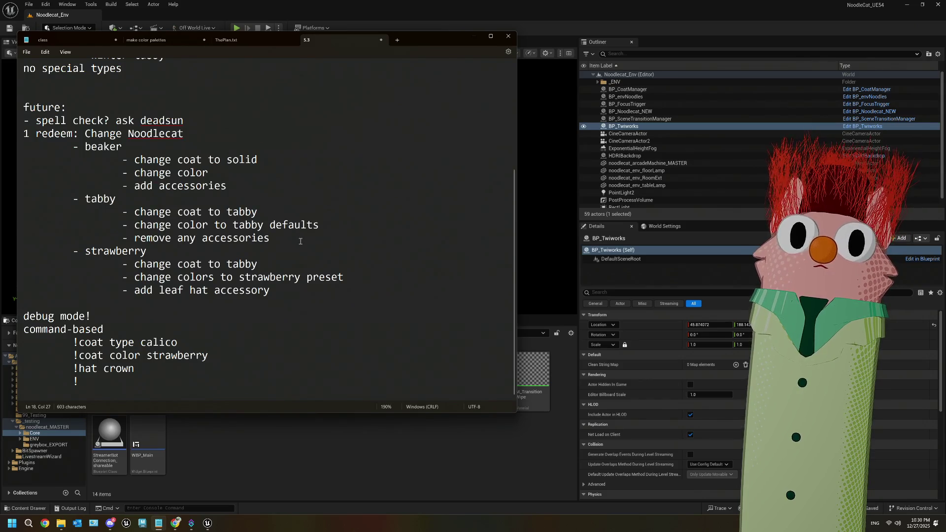
Close the '5.3' note without saving, then place the cursor after 'debug commands' in ThePlan.txt
{"action": "left_click", "coordinate": [381, 39]}
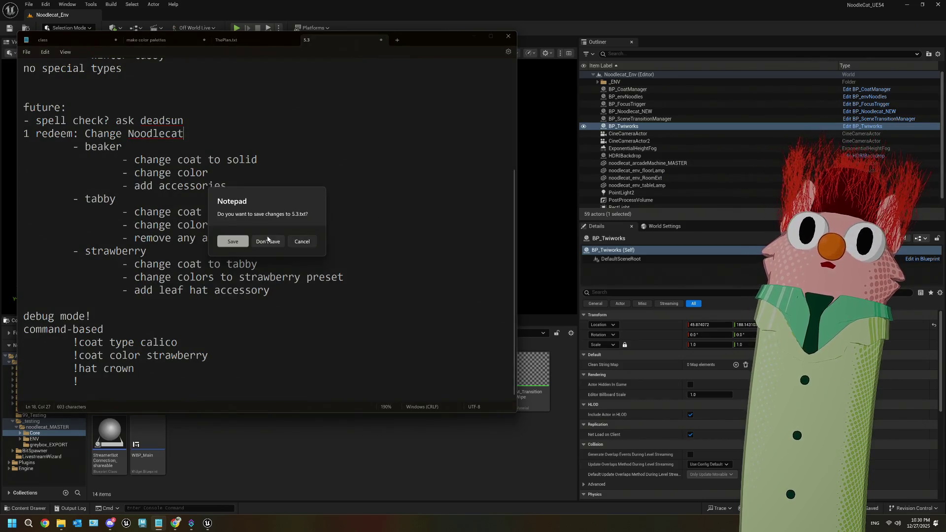
{"action": "left_click", "coordinate": [269, 241]}
{"action": "scroll", "coordinate": [229, 135], "scroll_direction": "up", "scroll_amount": 1}
{"action": "left_click", "coordinate": [229, 136]}
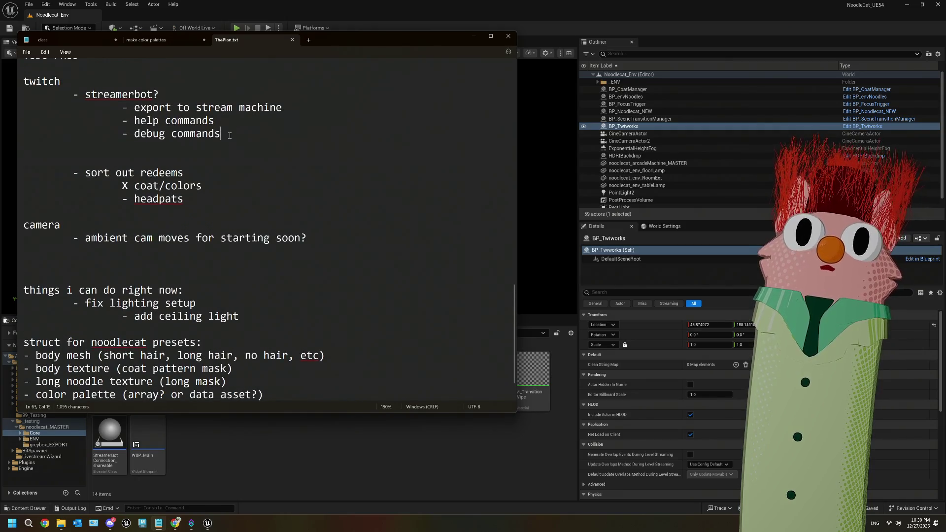
Add an indented sub-item '- changing pattern, color palette' under 'debug commands', fixing the typos
{"action": "key", "text": "Return"}
{"action": "key", "text": "Tab"}
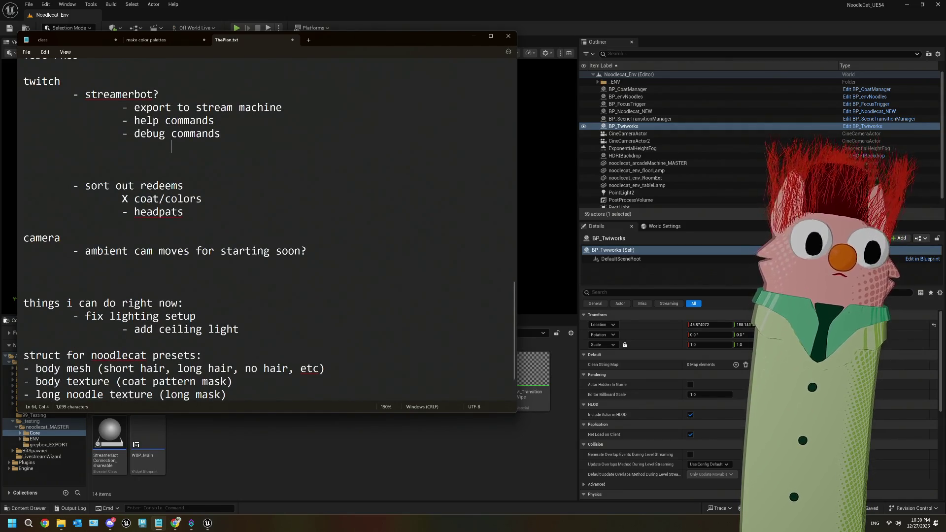
{"action": "type", "text": "- "}
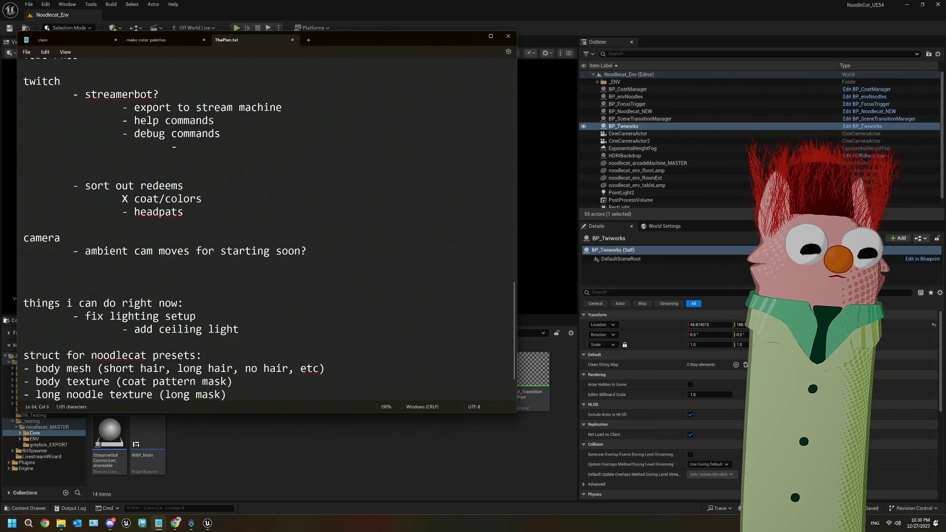
{"action": "type", "text": "ch"}
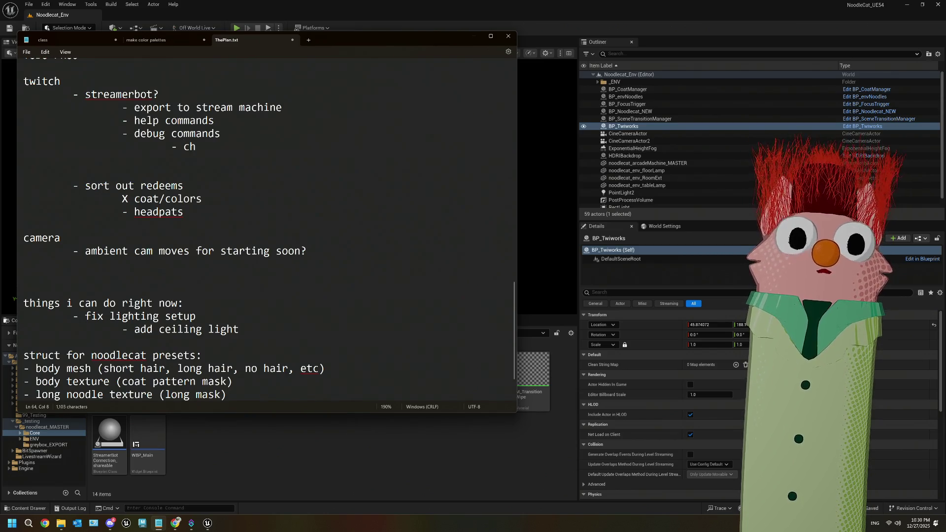
{"action": "key", "text": "BackSpace"}
{"action": "key", "text": "BackSpace"}
{"action": "type", "text": "chang"}
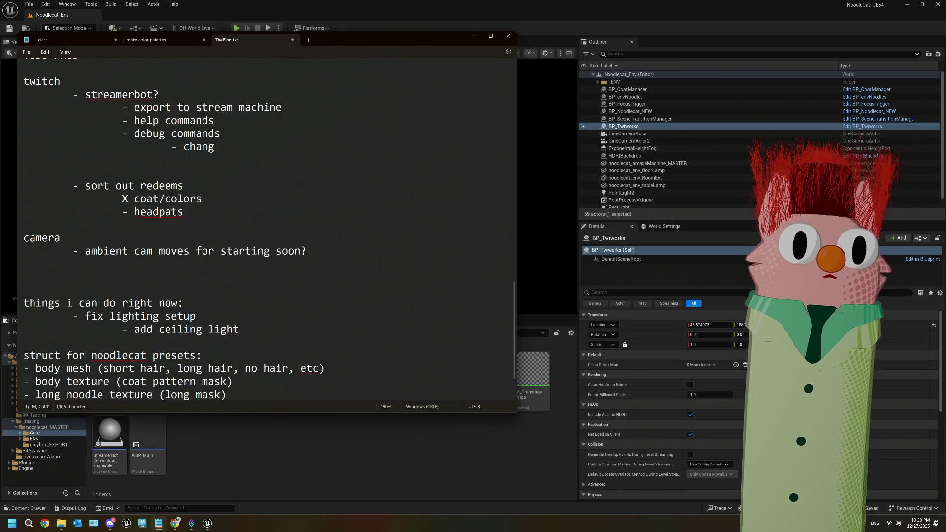
{"action": "type", "text": "ing indi"}
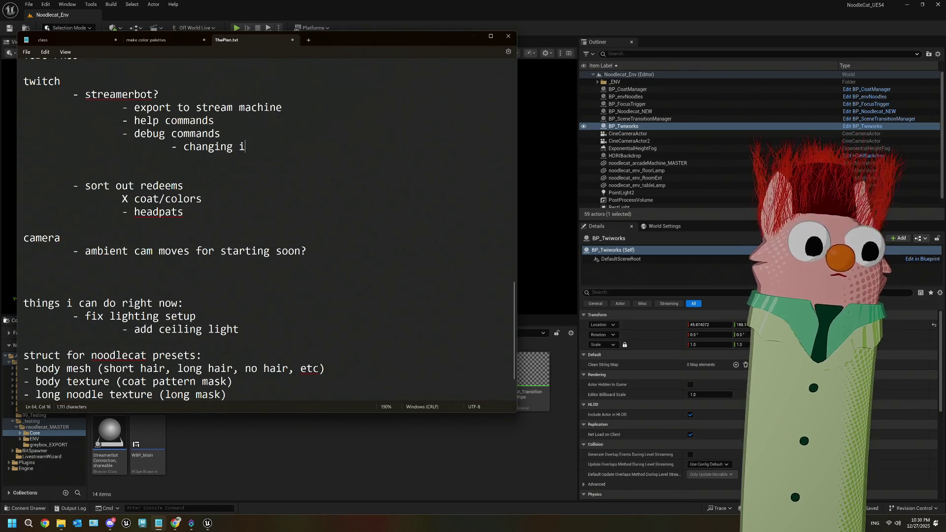
{"action": "key", "text": "BackSpace"}
{"action": "key", "text": "BackSpace"}
{"action": "key", "text": "BackSpace"}
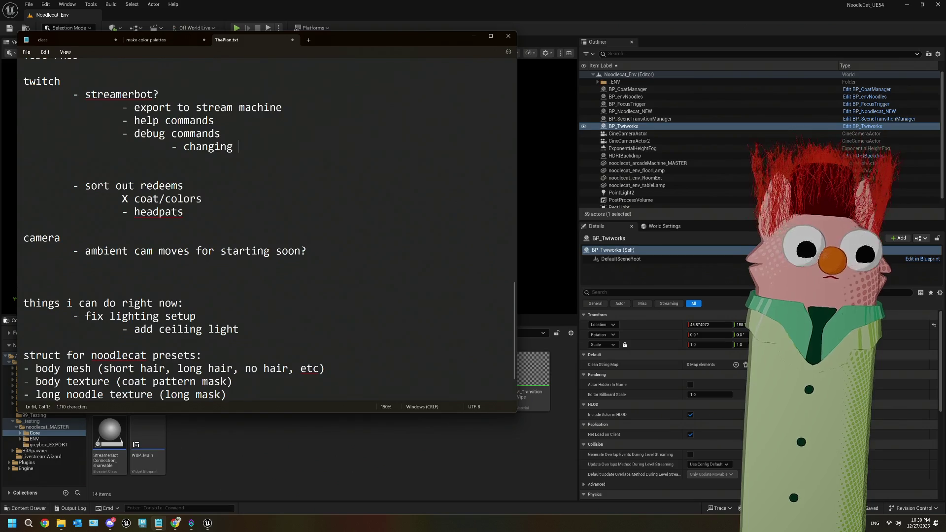
{"action": "type", "text": "pat"}
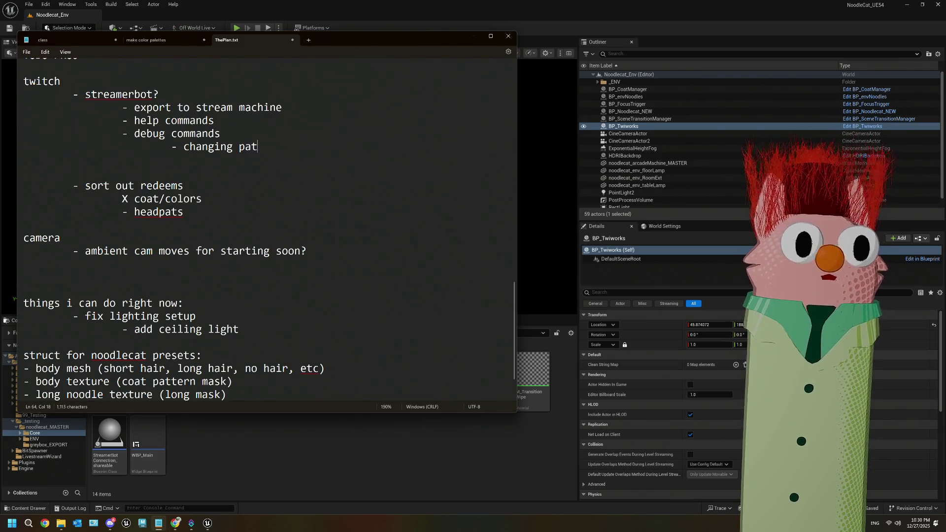
{"action": "type", "text": "tern, "}
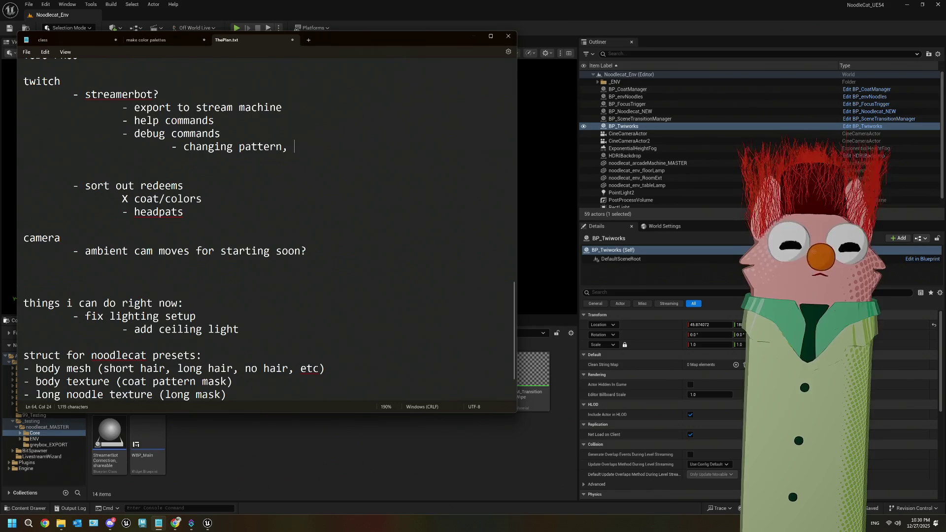
{"action": "type", "text": "color"}
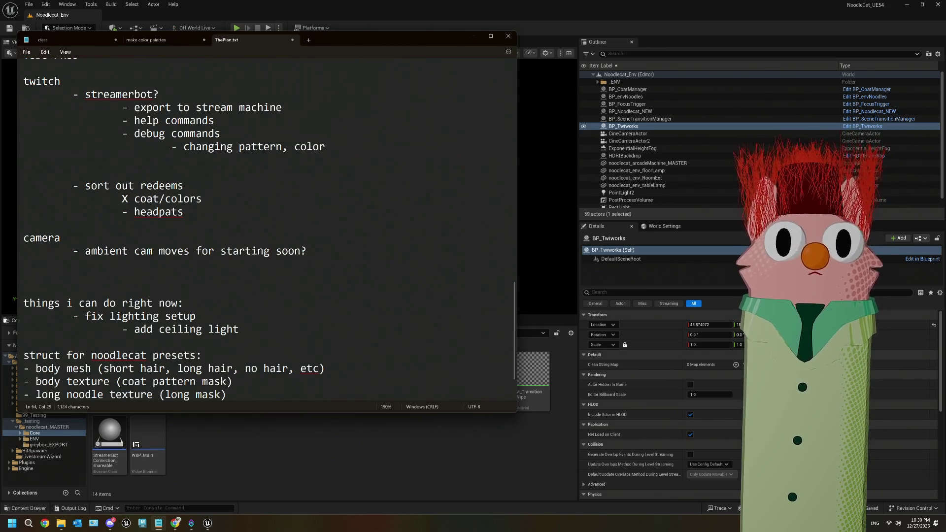
{"action": "type", "text": "s,"}
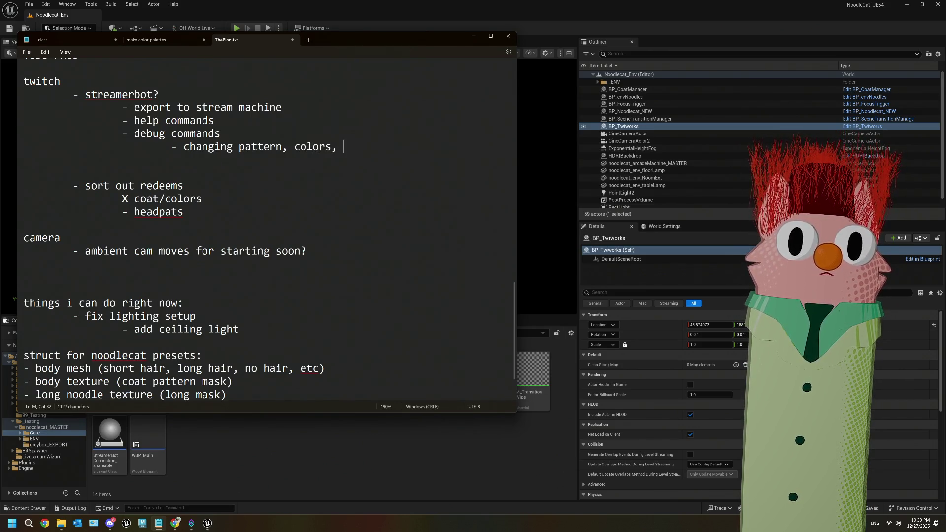
{"action": "key", "text": "BackSpace"}
{"action": "key", "text": "BackSpace"}
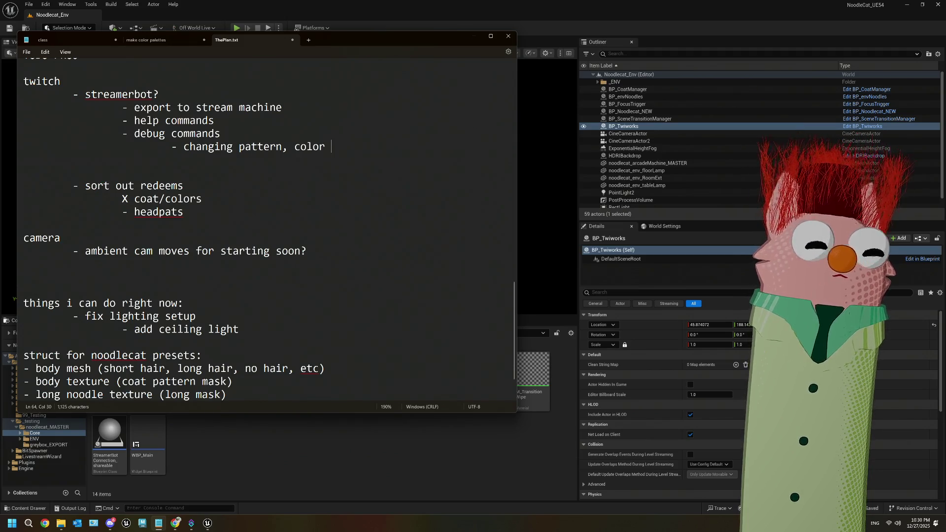
{"action": "type", "text": "pallet"}
{"action": "key", "text": "BackSpace"}
{"action": "key", "text": "BackSpace"}
{"action": "key", "text": "BackSpace"}
{"action": "type", "text": "et"}
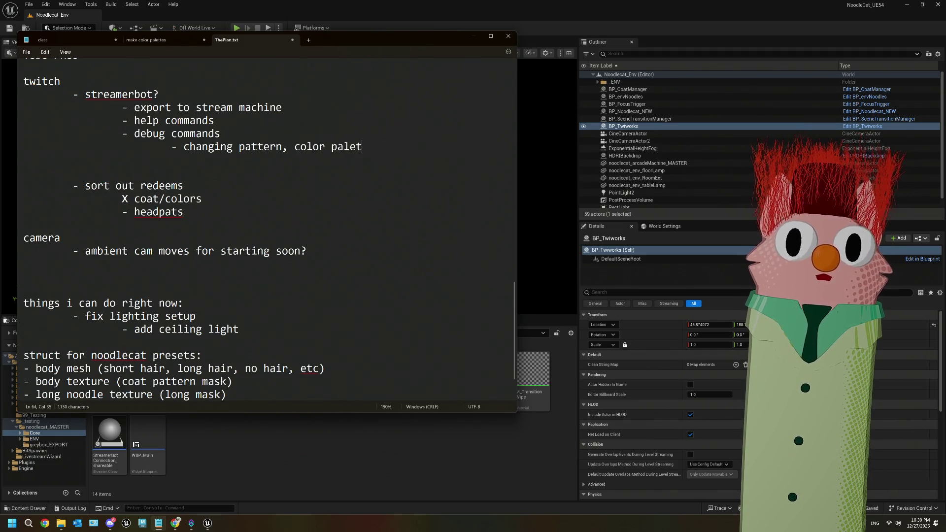
{"action": "type", "text": "te"}
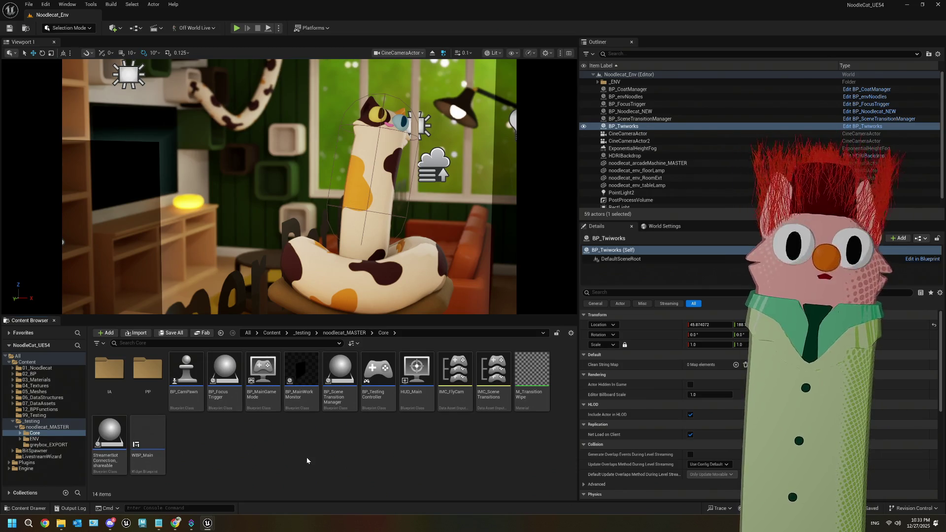
{"action": "scroll", "coordinate": [659, 161], "scroll_direction": "down", "scroll_amount": 1}
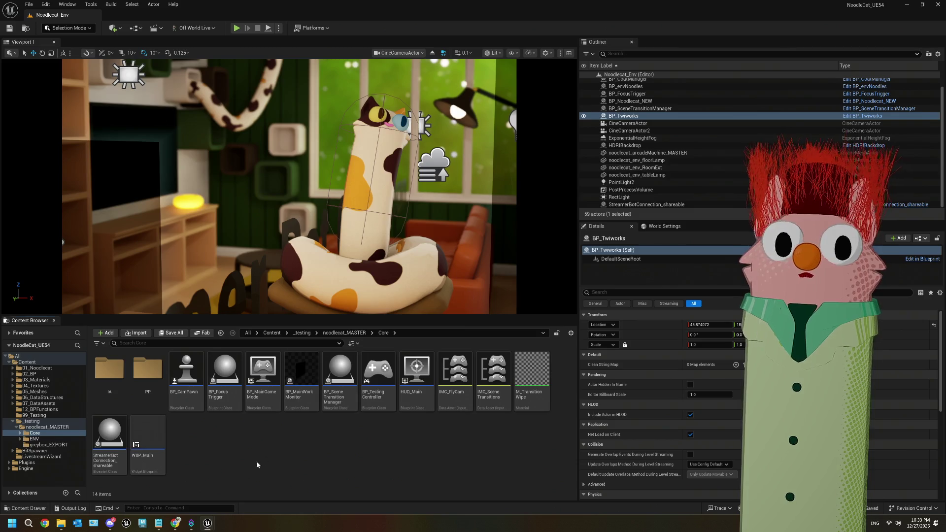
{"action": "left_click", "coordinate": [159, 523]}
{"action": "scroll", "coordinate": [215, 277], "scroll_direction": "down", "scroll_amount": 2}
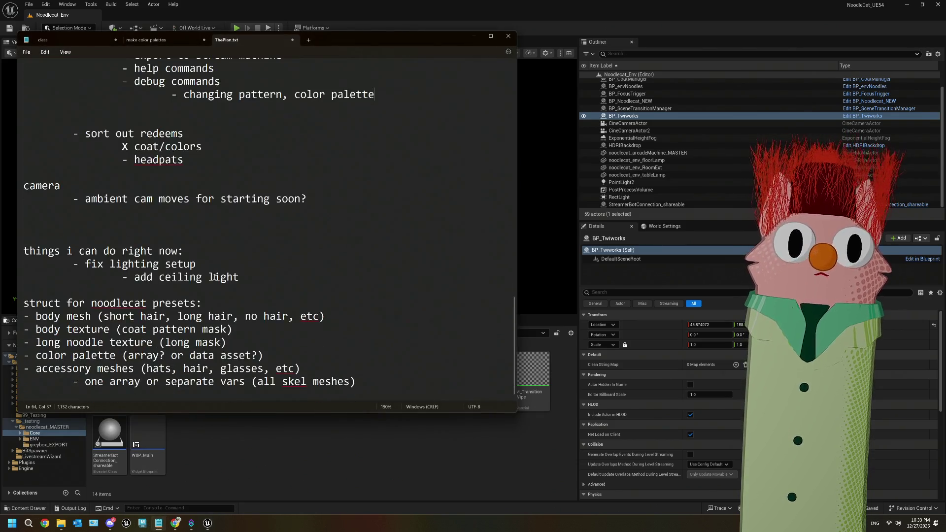
{"action": "scroll", "coordinate": [216, 277], "scroll_direction": "up", "scroll_amount": 7}
{"action": "scroll", "coordinate": [333, 206], "scroll_direction": "down", "scroll_amount": 4}
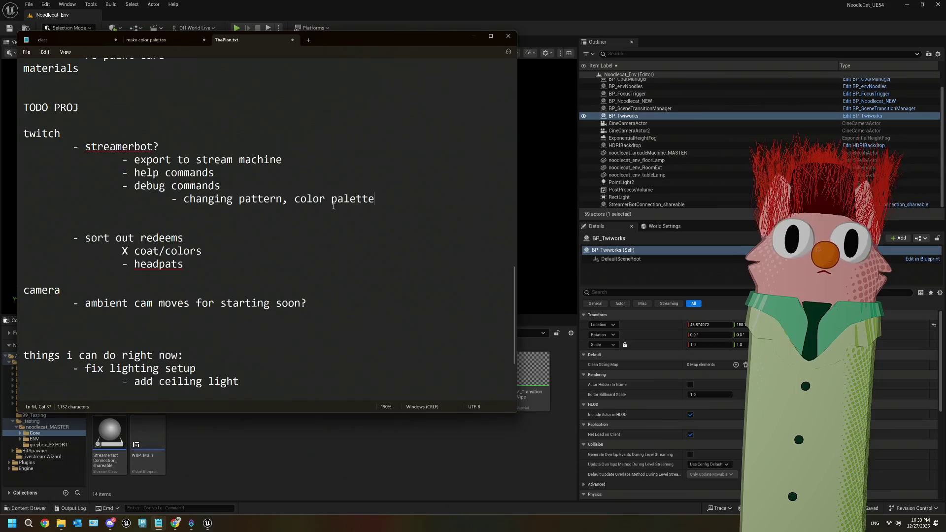
{"action": "mouse_move", "coordinate": [383, 198]}
{"action": "left_mouse_down"}
{"action": "mouse_move", "coordinate": [123, 198]}
{"action": "mouse_move", "coordinate": [87, 146]}
{"action": "mouse_move", "coordinate": [73, 146]}
{"action": "mouse_move", "coordinate": [391, 199]}
{"action": "left_mouse_up"}
{"action": "left_click", "coordinate": [86, 148]}
{"action": "left_click", "coordinate": [392, 200]}
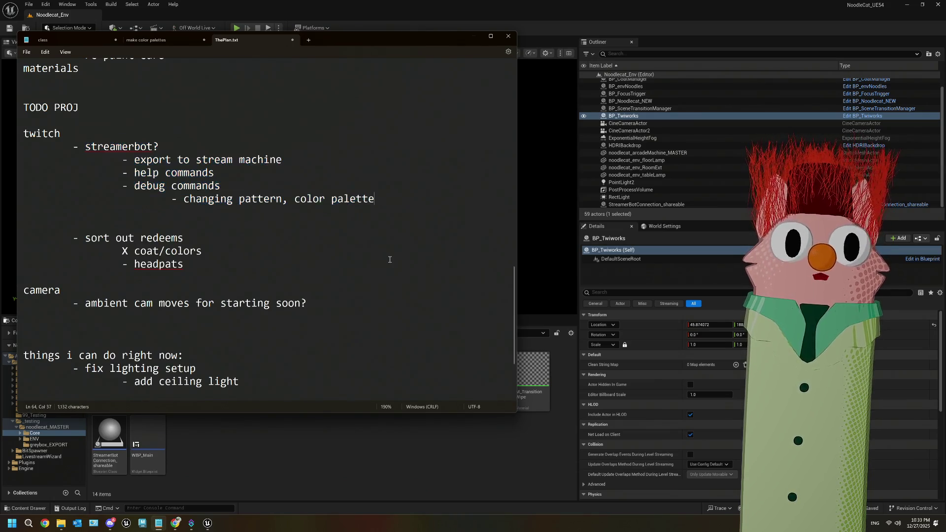
{"action": "scroll", "coordinate": [389, 260], "scroll_direction": "down", "scroll_amount": 2}
{"action": "scroll", "coordinate": [390, 259], "scroll_direction": "down", "scroll_amount": 1}
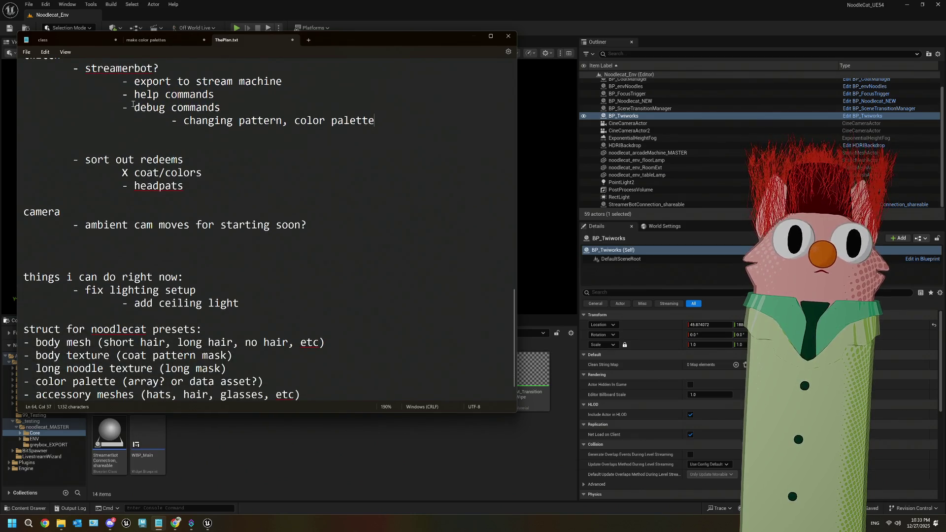
{"action": "mouse_move", "coordinate": [131, 79]}
{"action": "left_mouse_down"}
{"action": "mouse_move", "coordinate": [377, 122]}
{"action": "mouse_move", "coordinate": [382, 132]}
{"action": "left_mouse_up"}
{"action": "scroll", "coordinate": [325, 338], "scroll_direction": "down", "scroll_amount": 1}
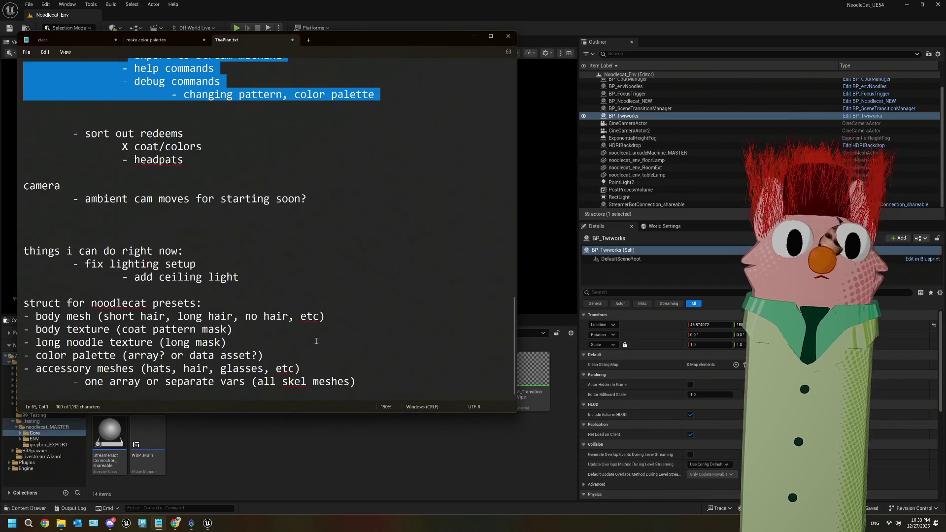
{"action": "left_click", "coordinate": [317, 341]}
{"action": "left_click_drag", "start_coordinate": [387, 388], "coordinate": [17, 298]}
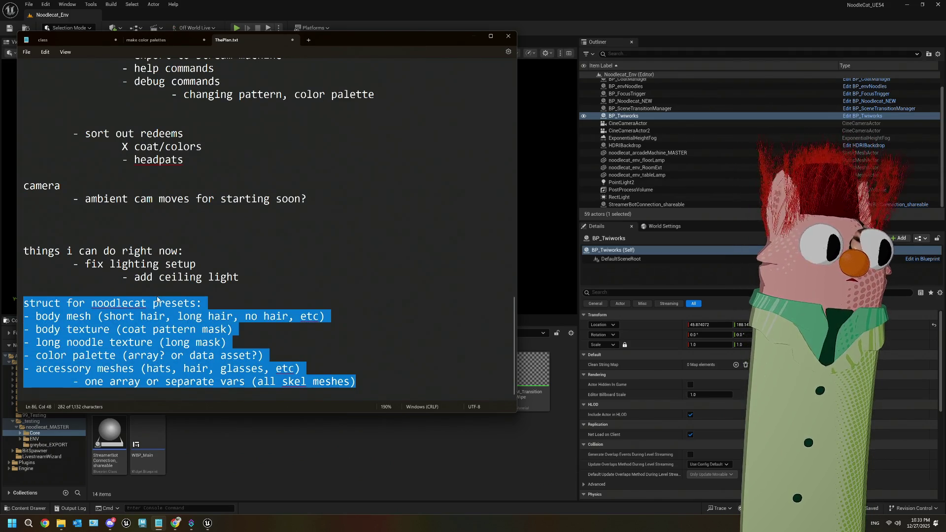
Bring the Unreal Engine editor back to the front
{"action": "left_click", "coordinate": [459, 456]}
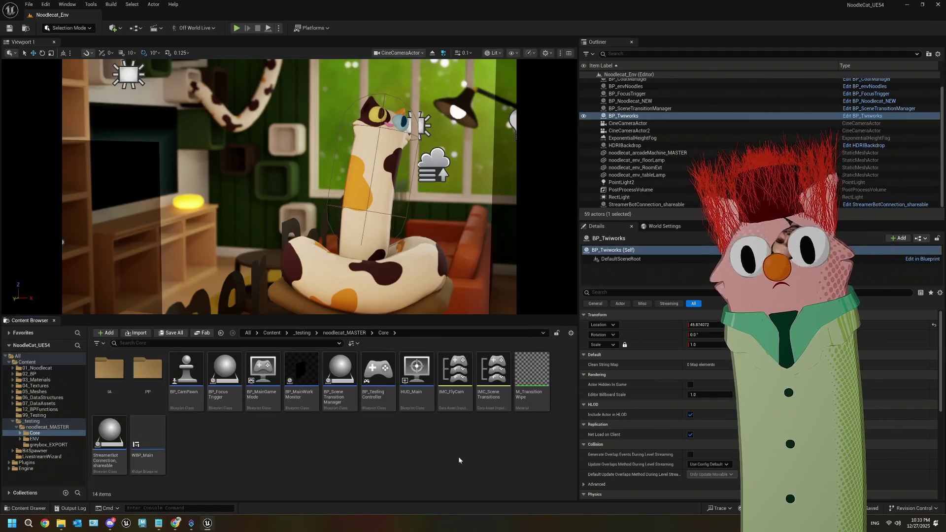